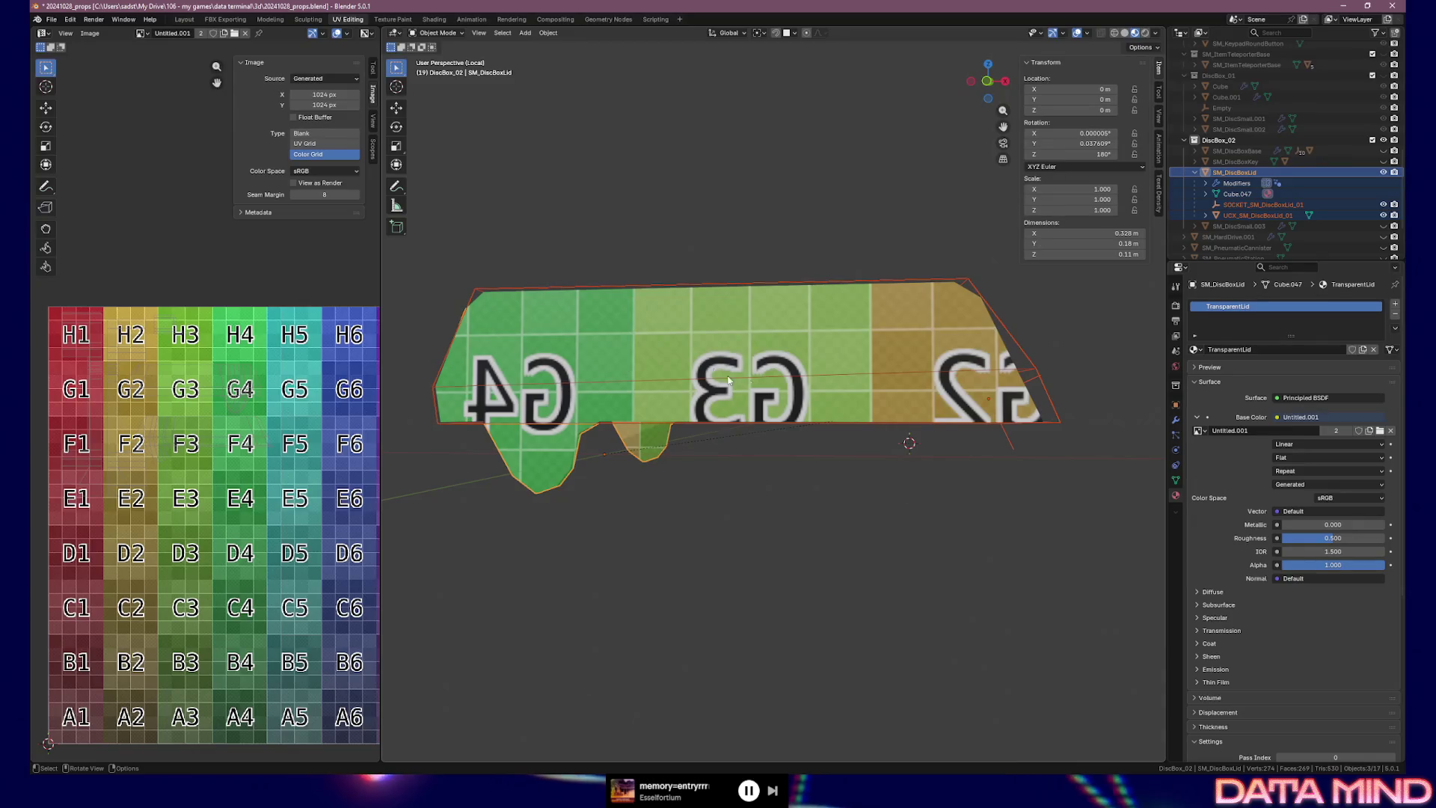
# - Select the Key component, try an X location of 29 (undone), and rotate it to about -83 degrees
pyautogui.rightClick(853, 367)
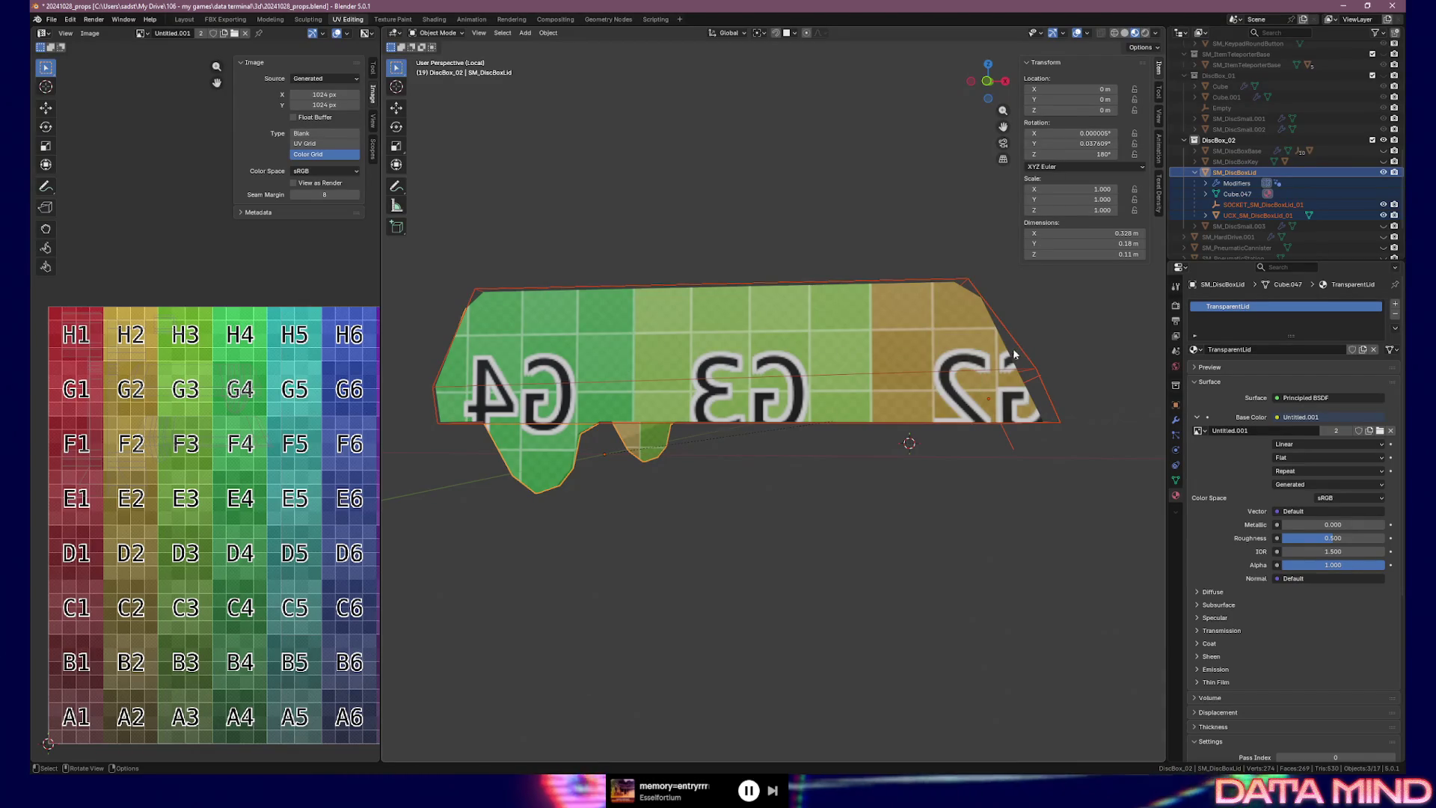
pyautogui.rightClick(1014, 355)
pyautogui.moveTo(810, 298)
pyautogui.mouseDown()
pyautogui.moveTo(913, 332)
pyautogui.moveTo(841, 325)
pyautogui.moveTo(910, 452)
pyautogui.mouseUp()
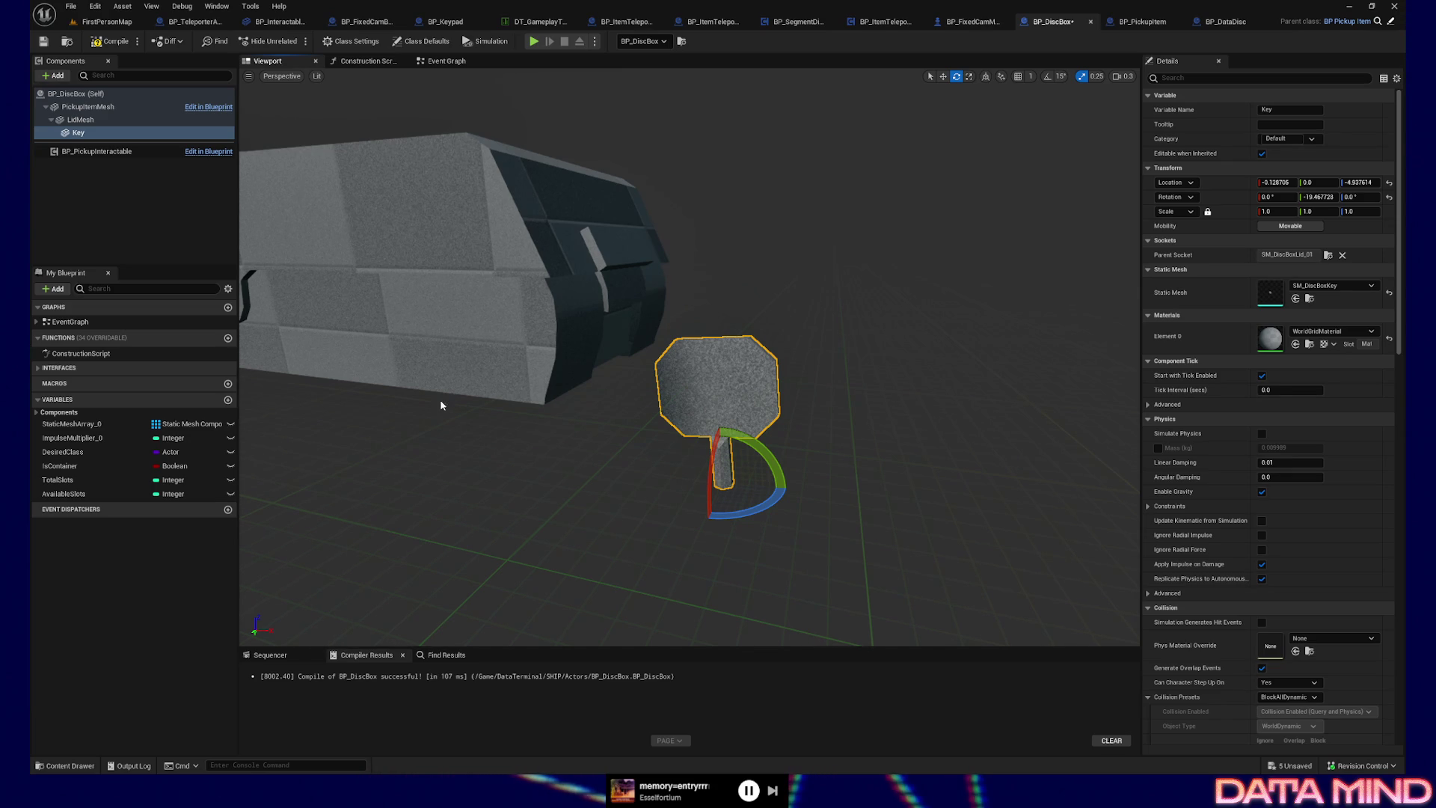
pyautogui.moveTo(784, 361)
pyautogui.mouseDown()
pyautogui.moveTo(688, 367)
pyautogui.moveTo(719, 351)
pyautogui.moveTo(696, 356)
pyautogui.mouseUp()
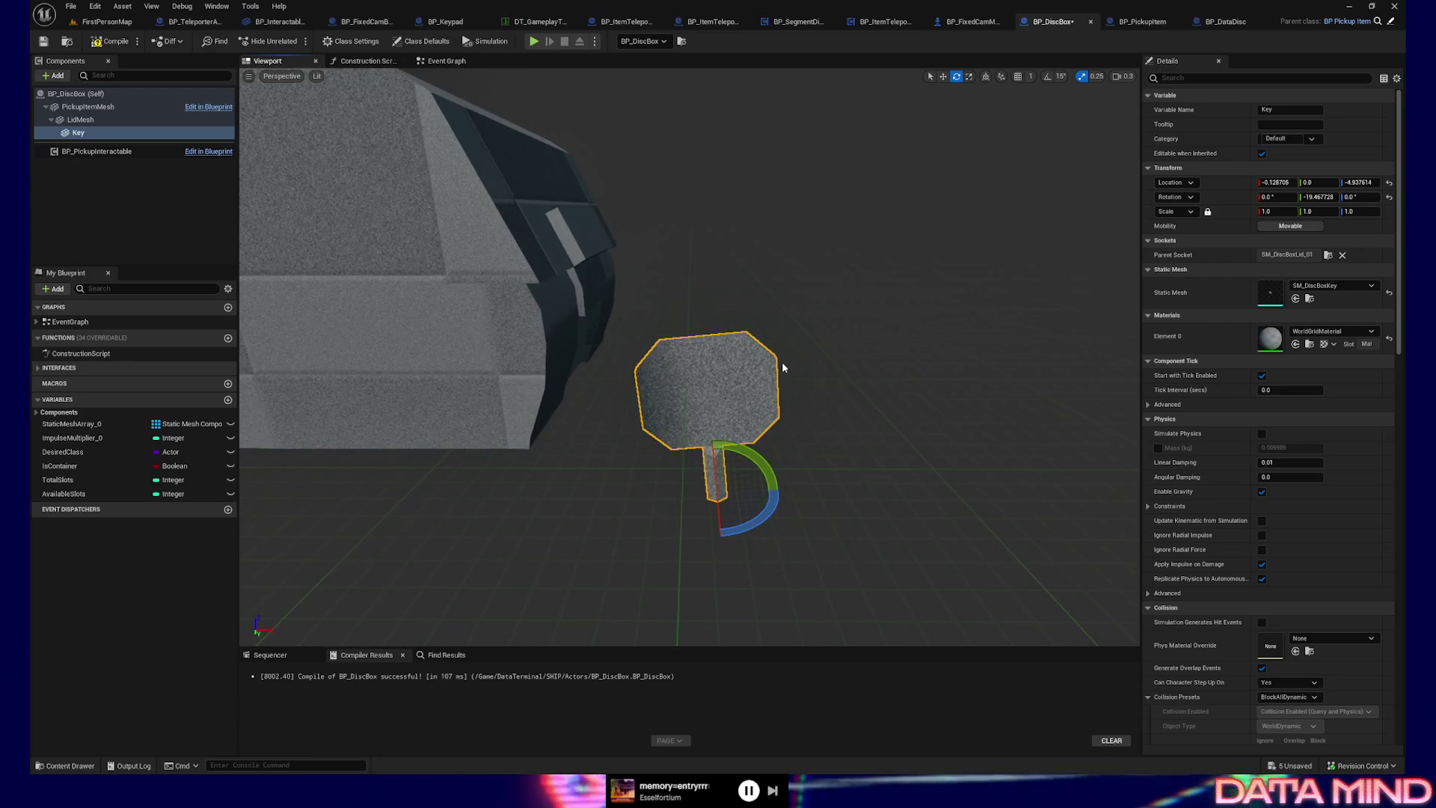
pyautogui.click(80, 119)
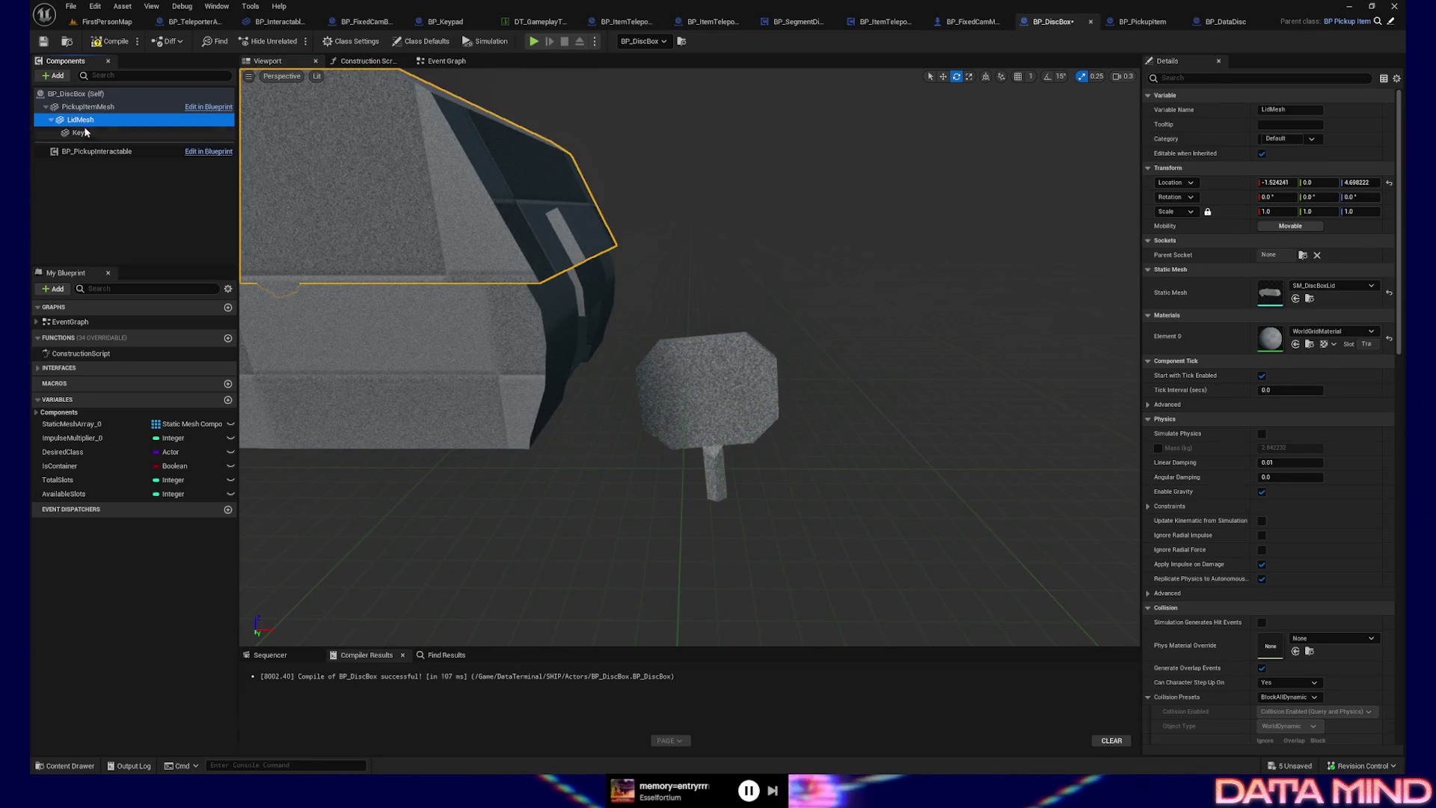
pyautogui.click(79, 132)
pyautogui.click(1276, 183)
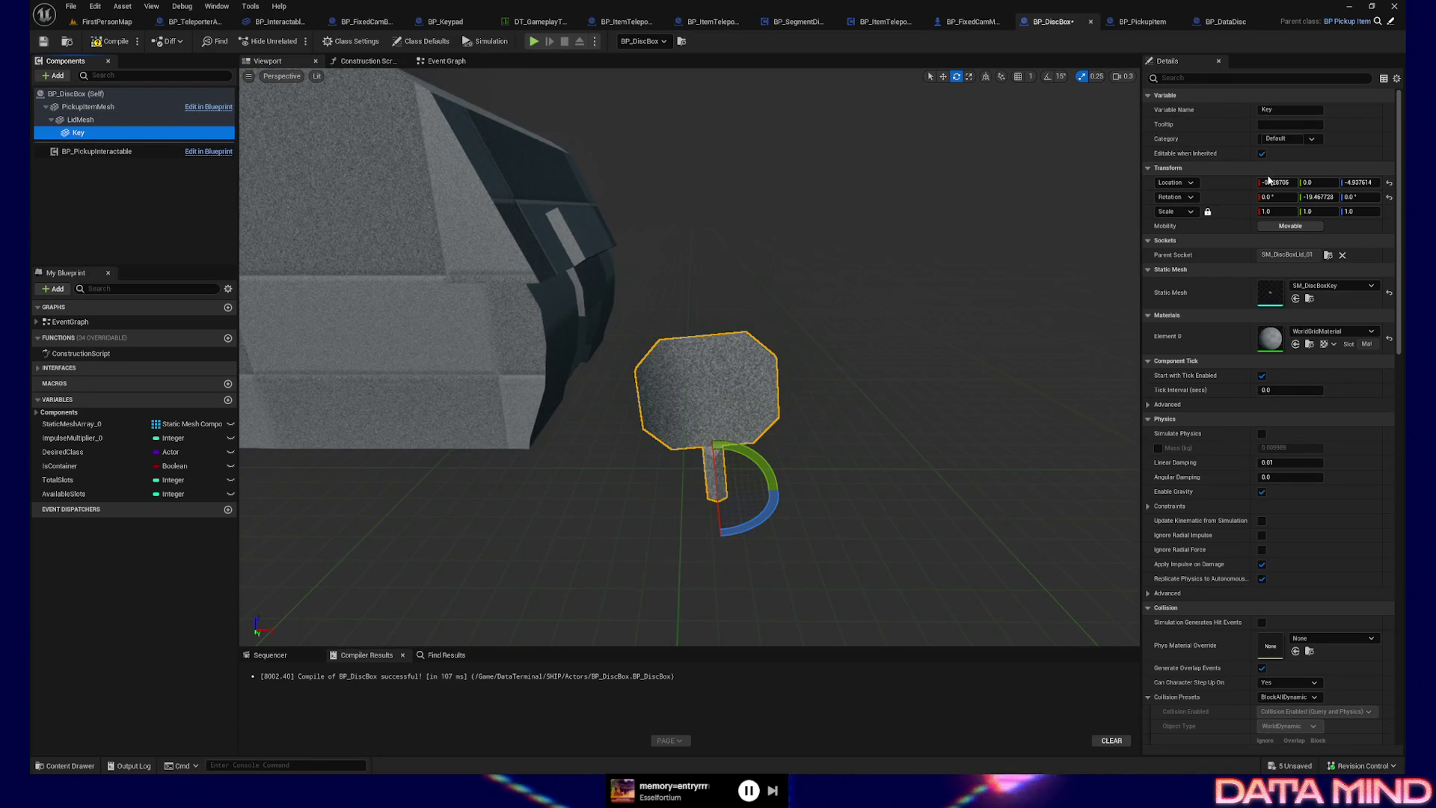
pyautogui.write('29')
pyautogui.press('Return')
pyautogui.hotkey('ctrl', 'z')
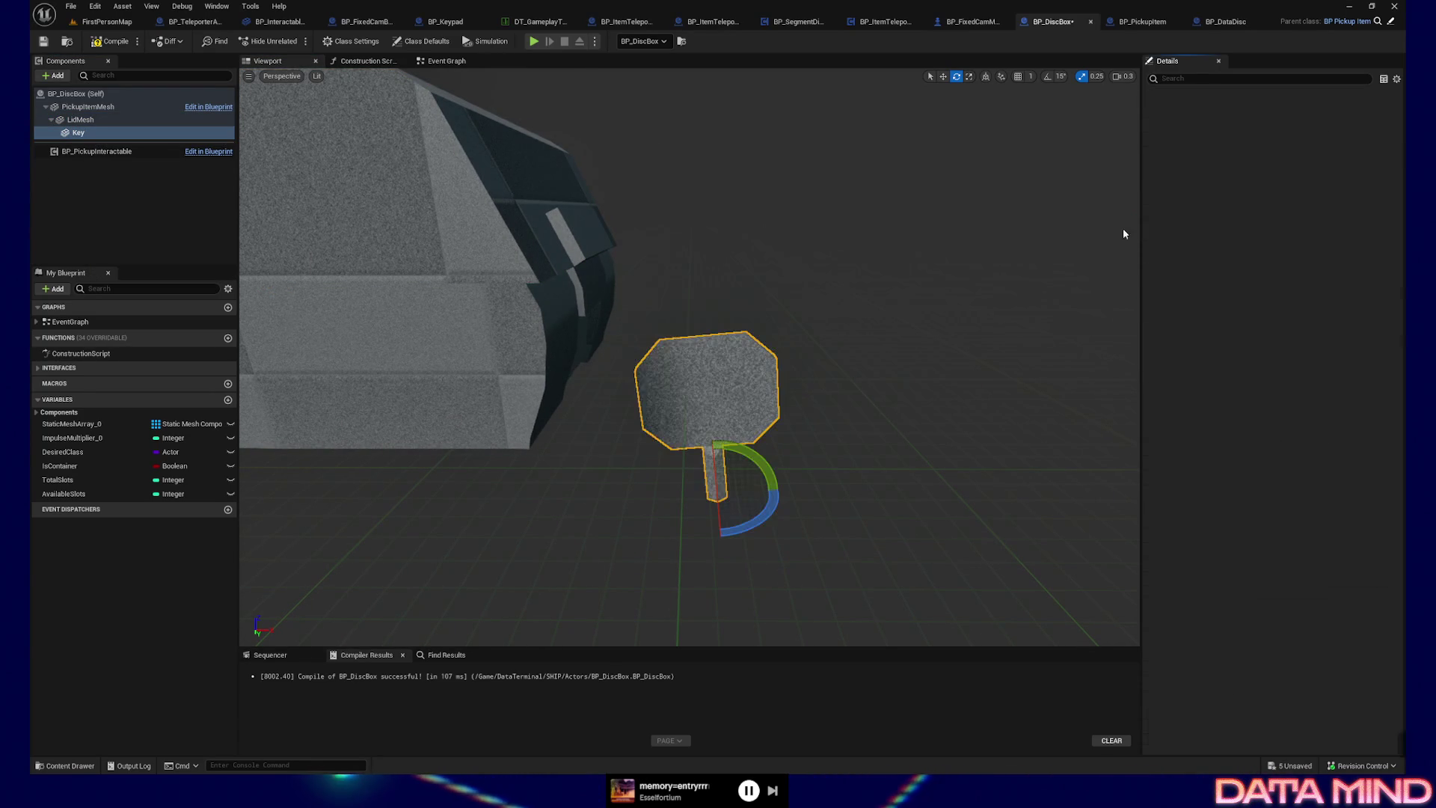
pyautogui.moveTo(1318, 197); pyautogui.dragTo(1294, 197)
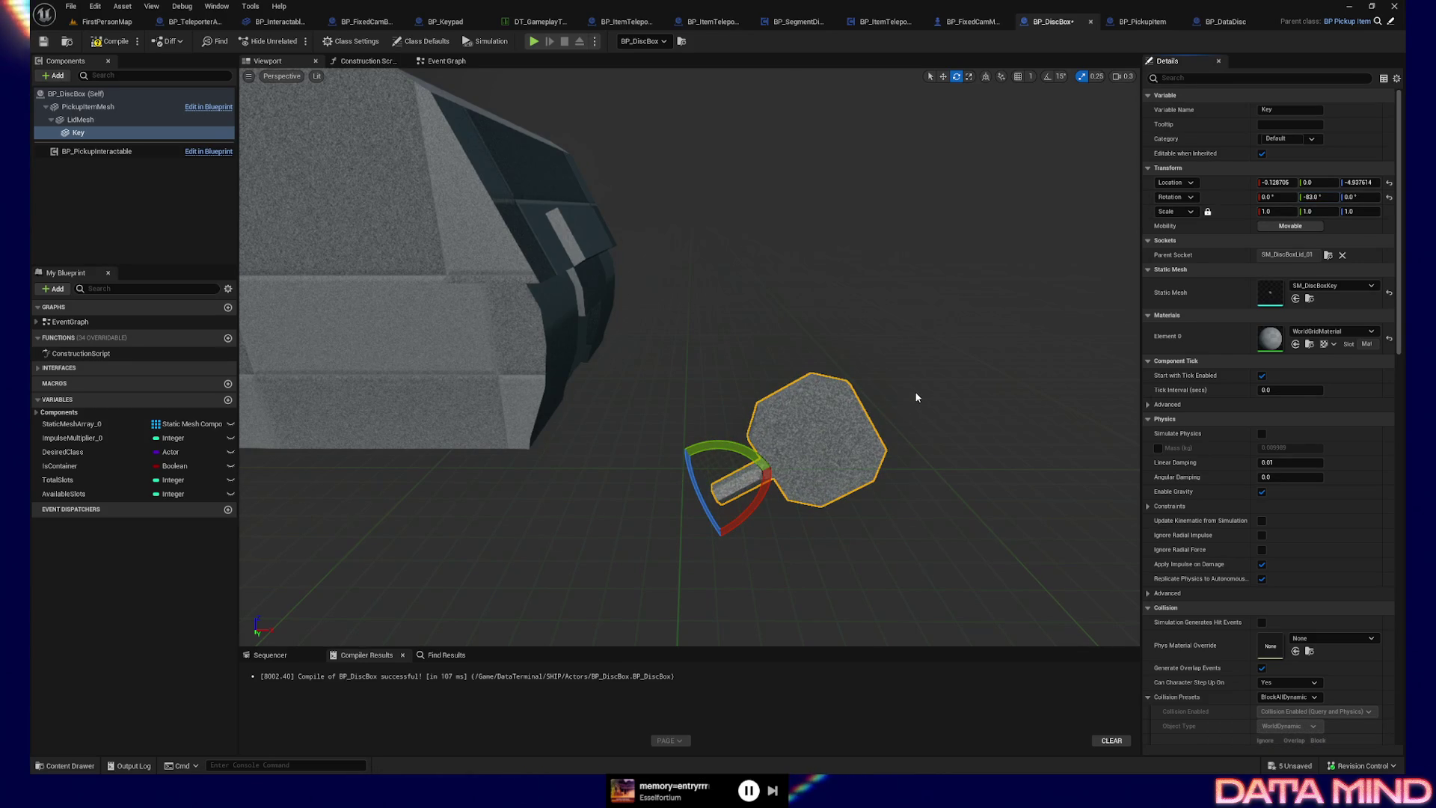
# - Move the key up against the lid, then undo the key's move and rotation
pyautogui.moveTo(758, 477); pyautogui.dragTo(642, 417)
pyautogui.press('w')
pyautogui.moveTo(462, 460)
pyautogui.mouseDown()
pyautogui.moveTo(343, 219)
pyautogui.moveTo(284, 150)
pyautogui.moveTo(255, 299)
pyautogui.mouseUp()
pyautogui.press('f')
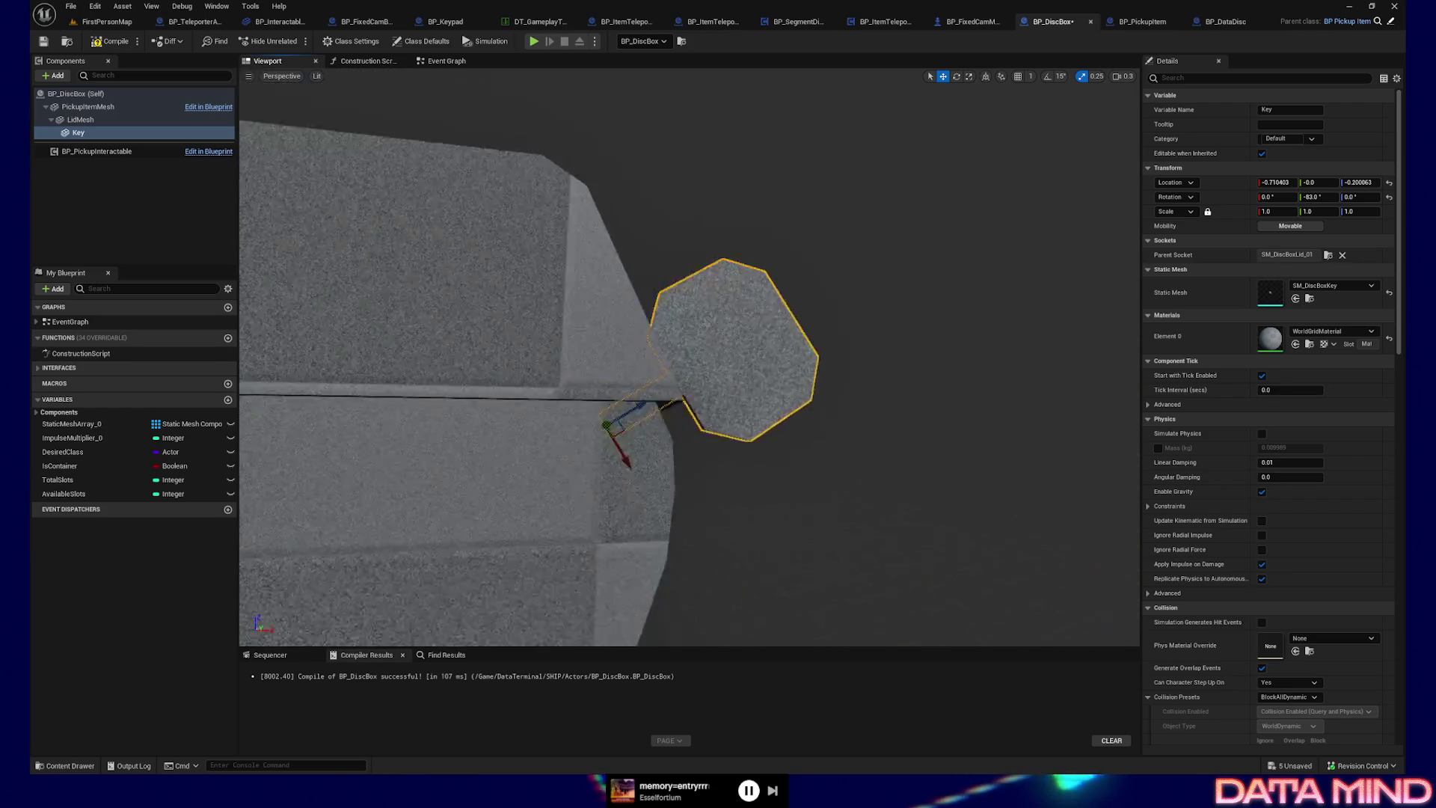
pyautogui.moveTo(349, 240); pyautogui.dragTo(348, 239)
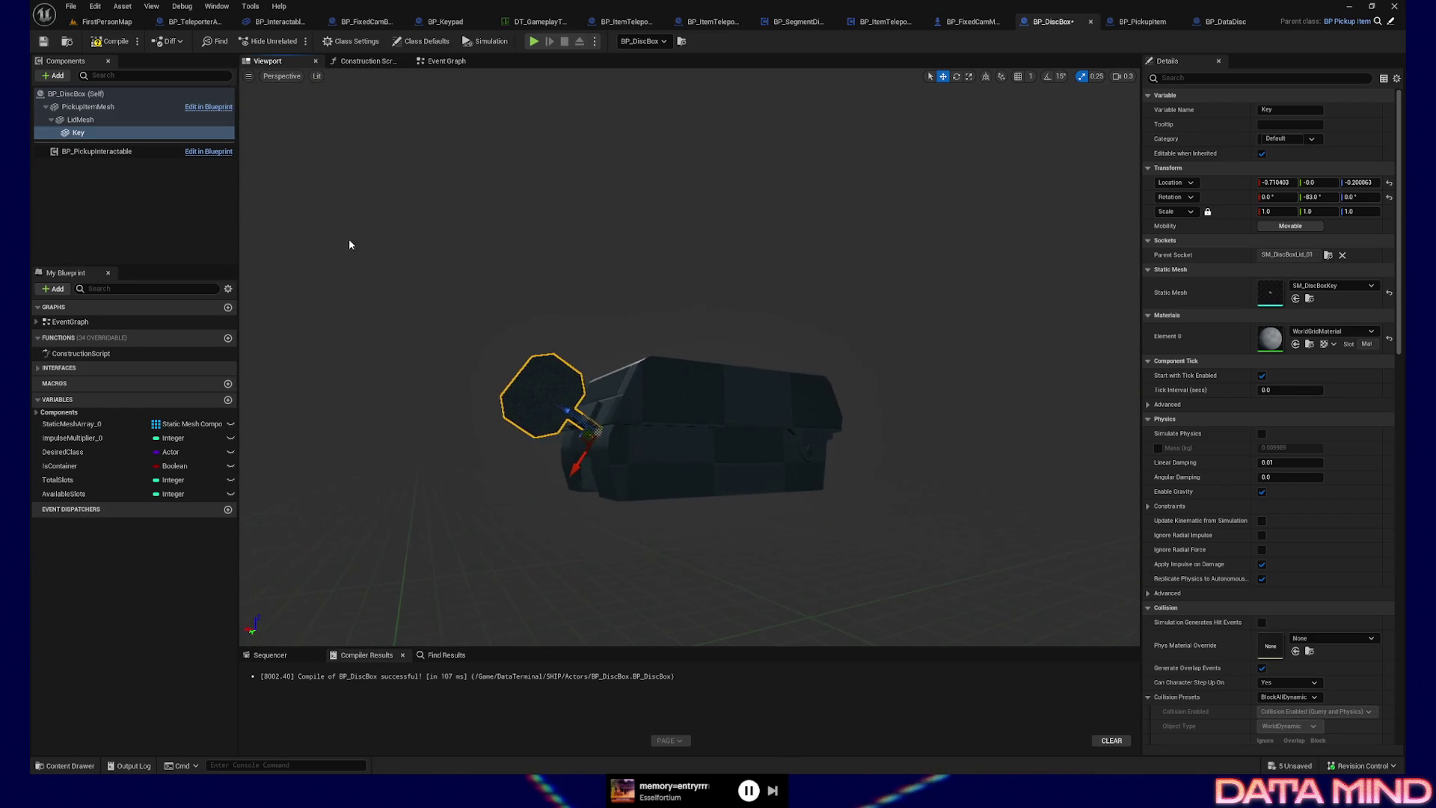
pyautogui.hotkey('ctrl', 'z')
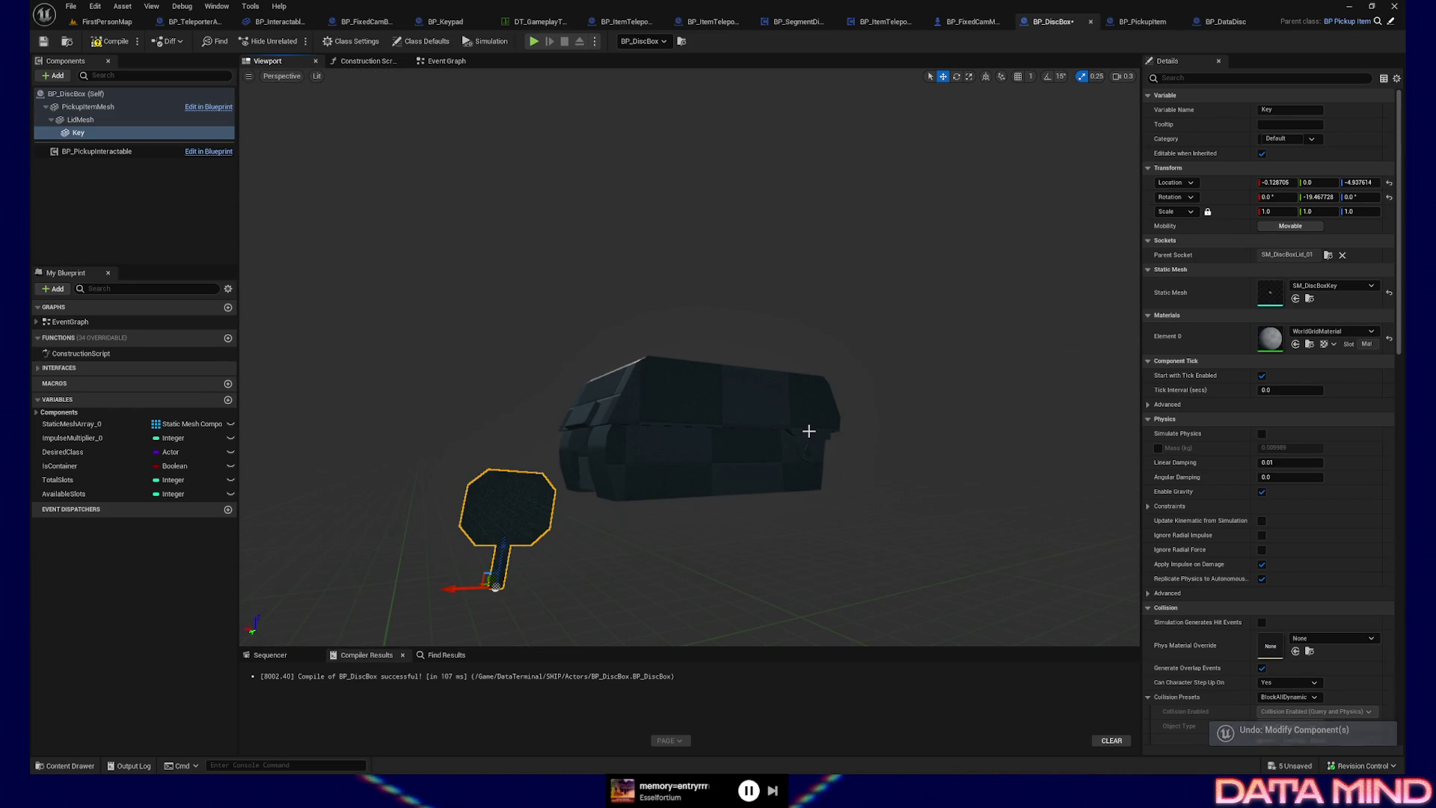
# - Inspect the box and key from a few angles and save BP_DiscBox
pyautogui.moveTo(608, 532)
pyautogui.mouseDown()
pyautogui.moveTo(568, 534)
pyautogui.moveTo(636, 536)
pyautogui.moveTo(686, 513)
pyautogui.mouseUp()
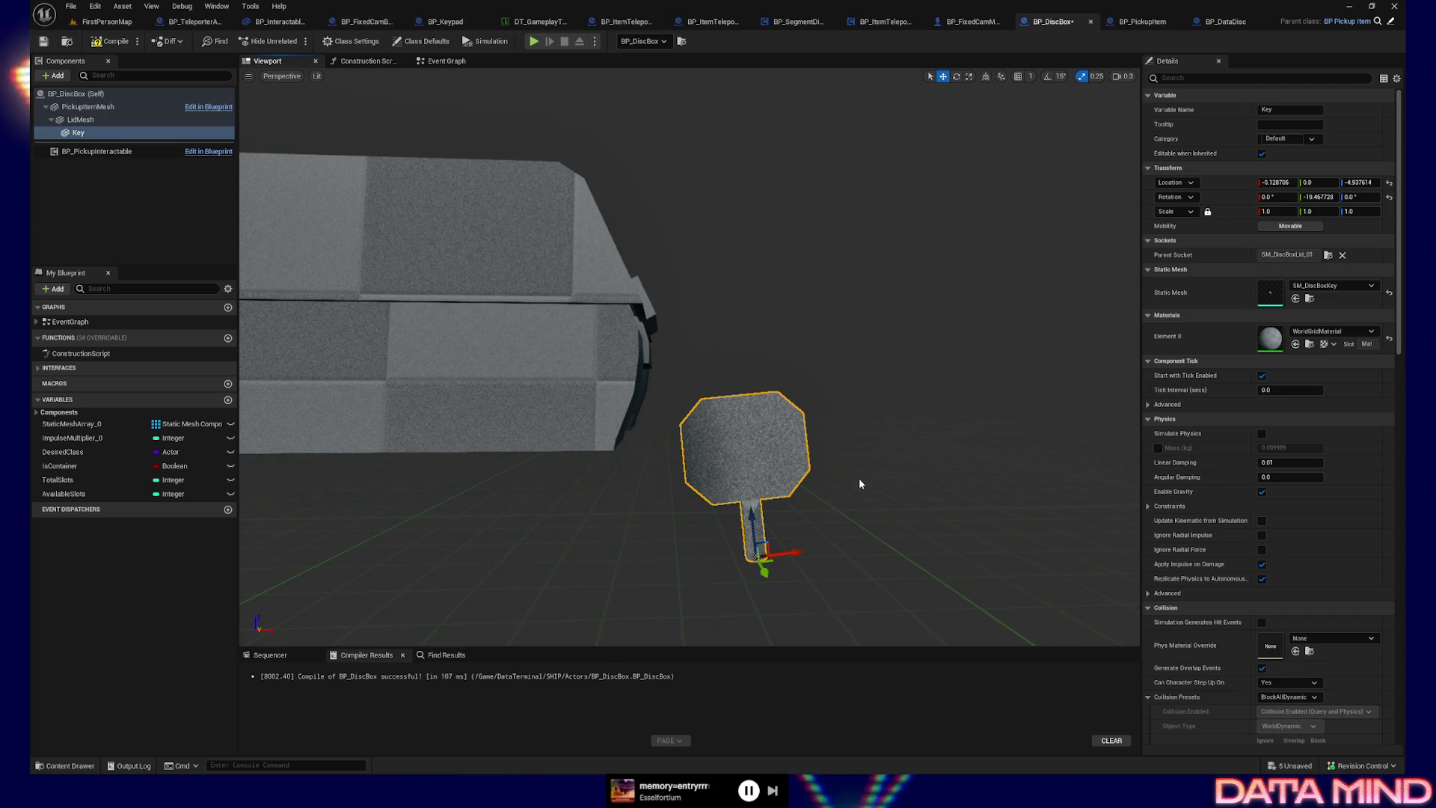
pyautogui.moveTo(861, 484)
pyautogui.mouseDown()
pyautogui.moveTo(861, 524)
pyautogui.moveTo(808, 523)
pyautogui.moveTo(804, 449)
pyautogui.moveTo(810, 563)
pyautogui.moveTo(513, 731)
pyautogui.moveTo(497, 456)
pyautogui.mouseUp()
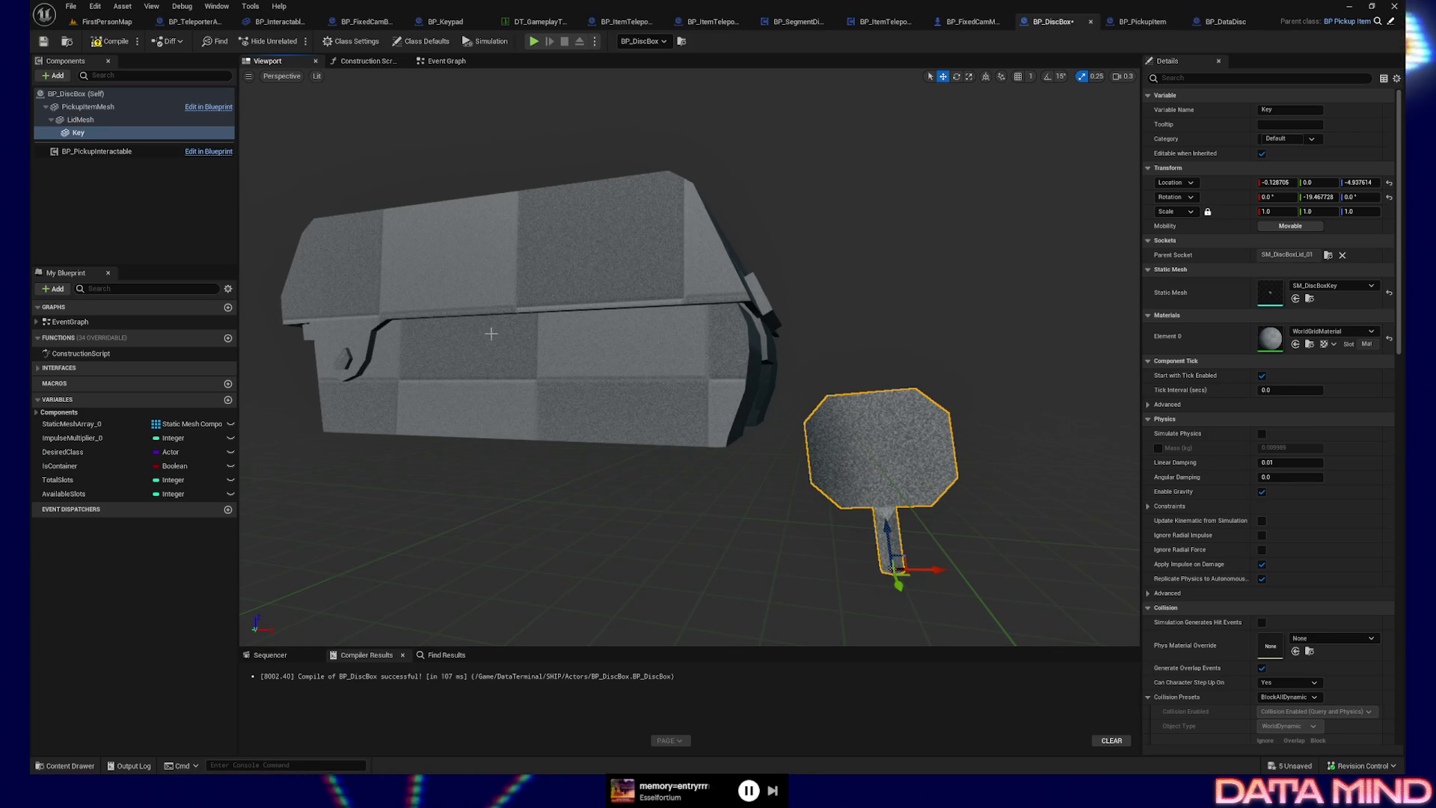
pyautogui.hotkey('ctrl', 's')
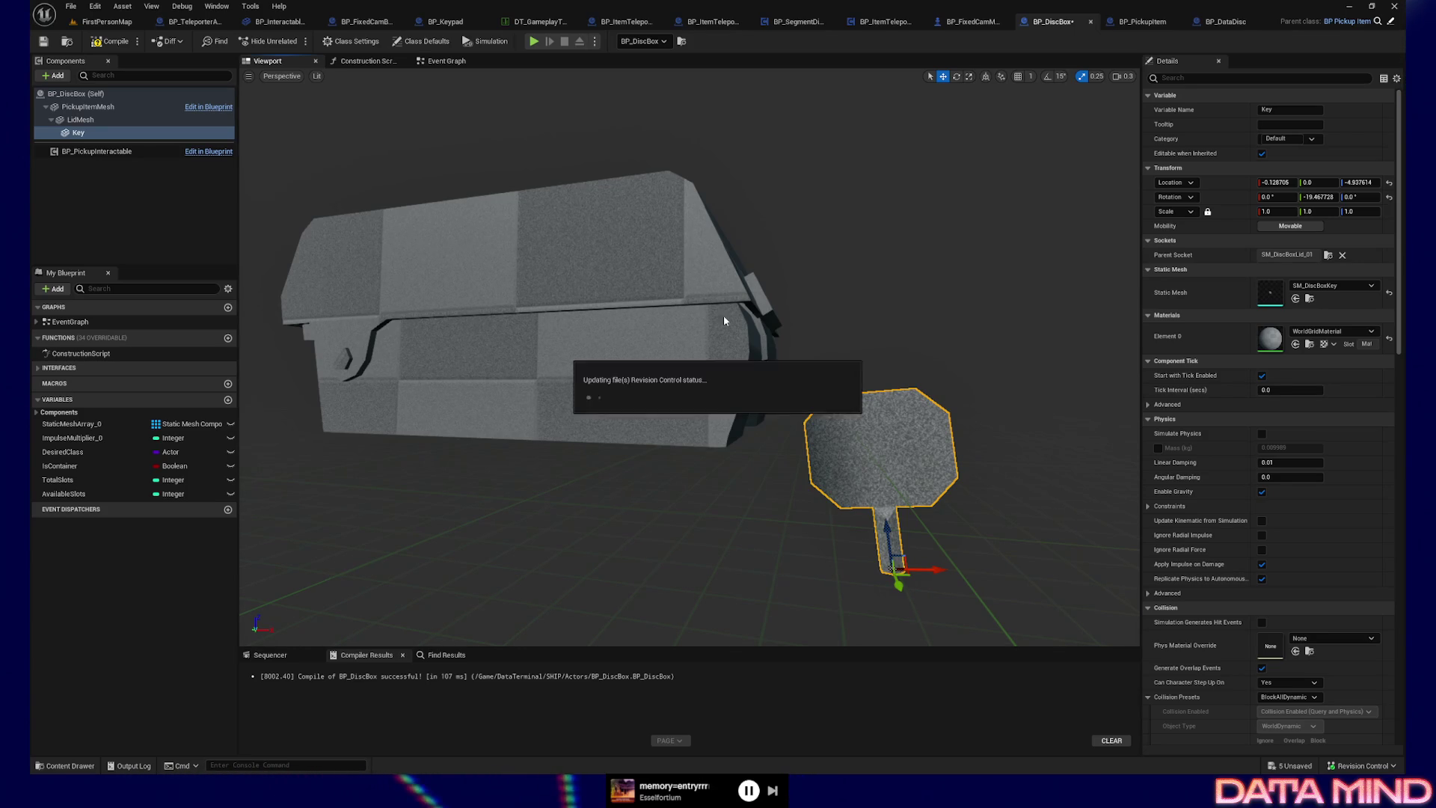
# - Compile the blueprint and start Play From Here on the FirstPersonMap floor near the shelf
pyautogui.click(109, 44)
pyautogui.click(105, 21)
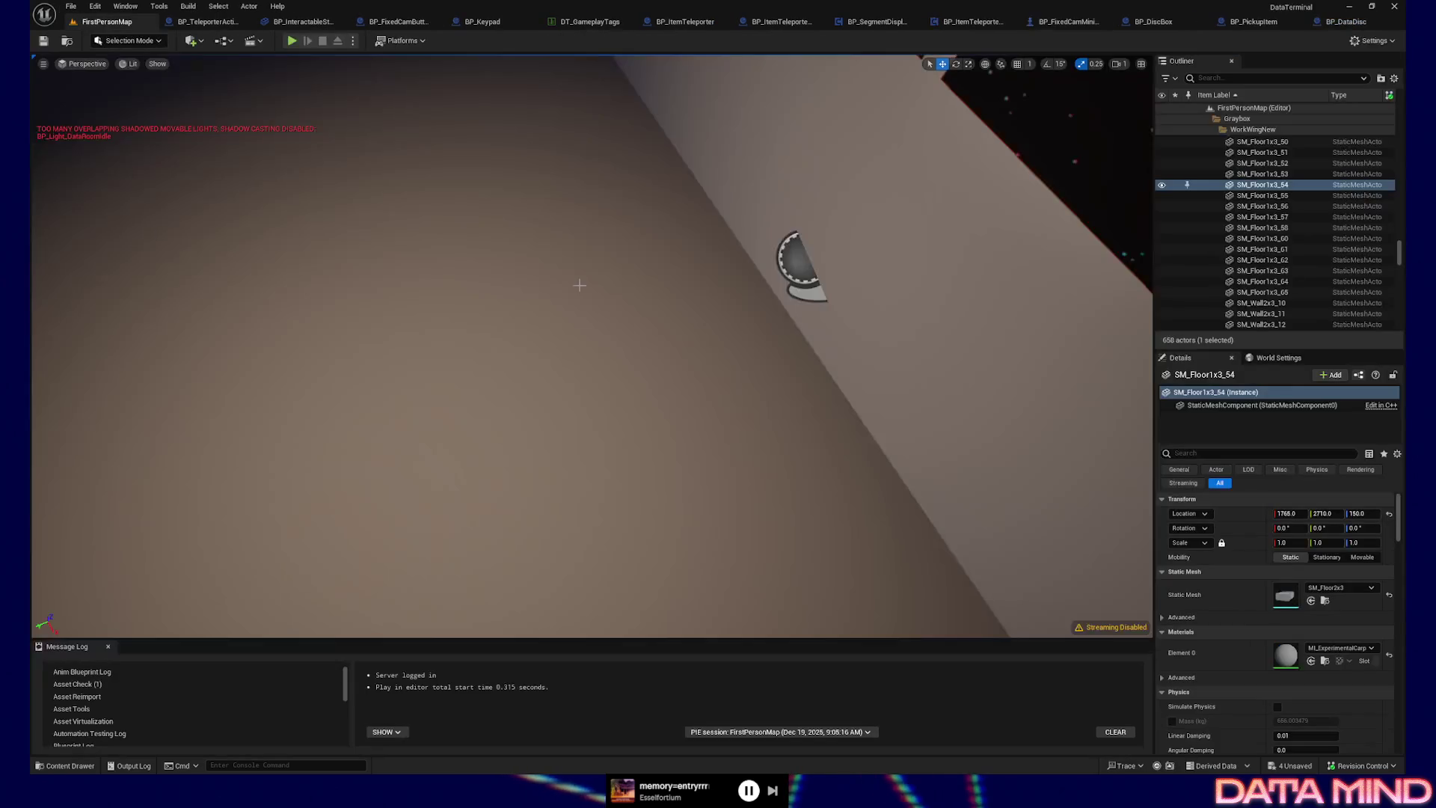
pyautogui.press('w')
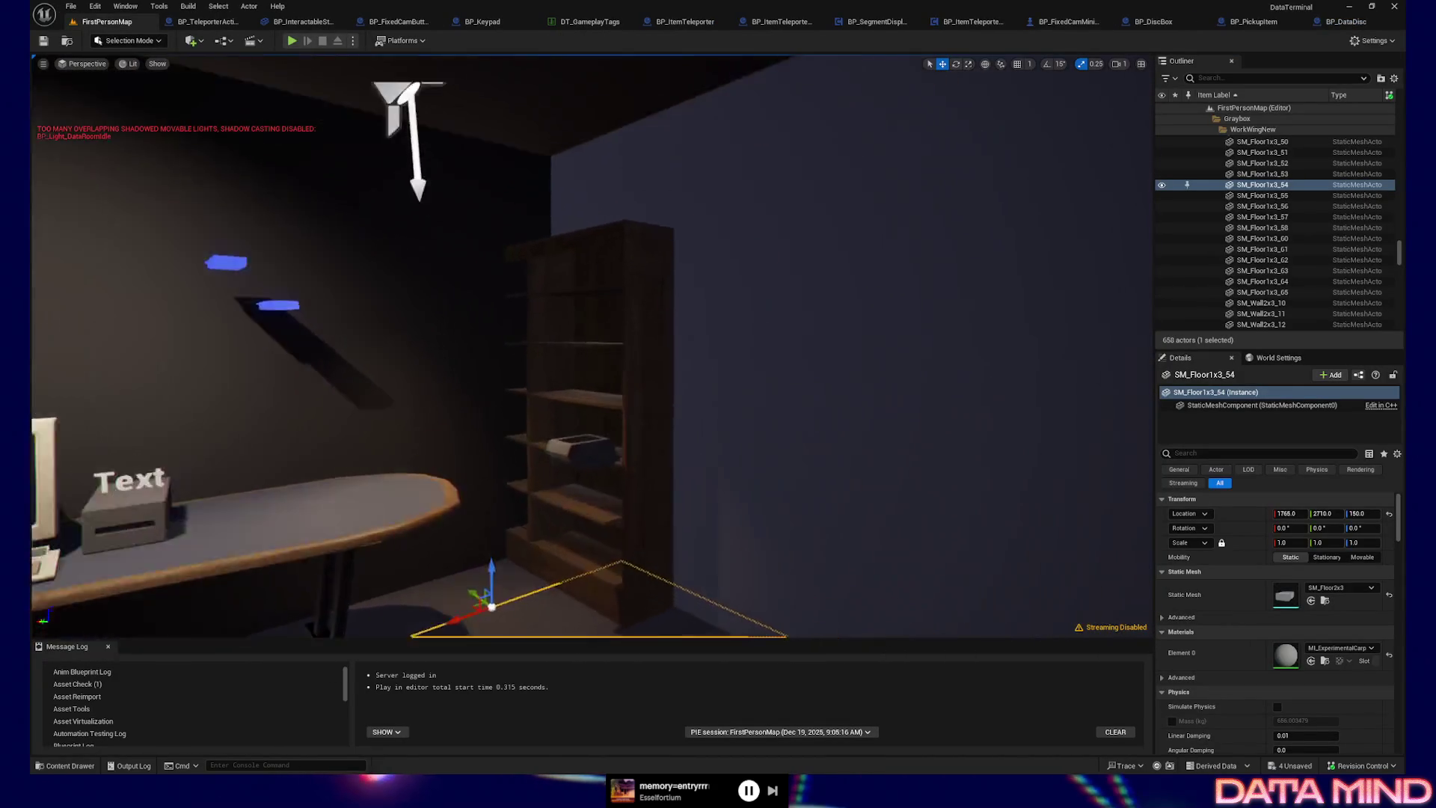
pyautogui.press('w')
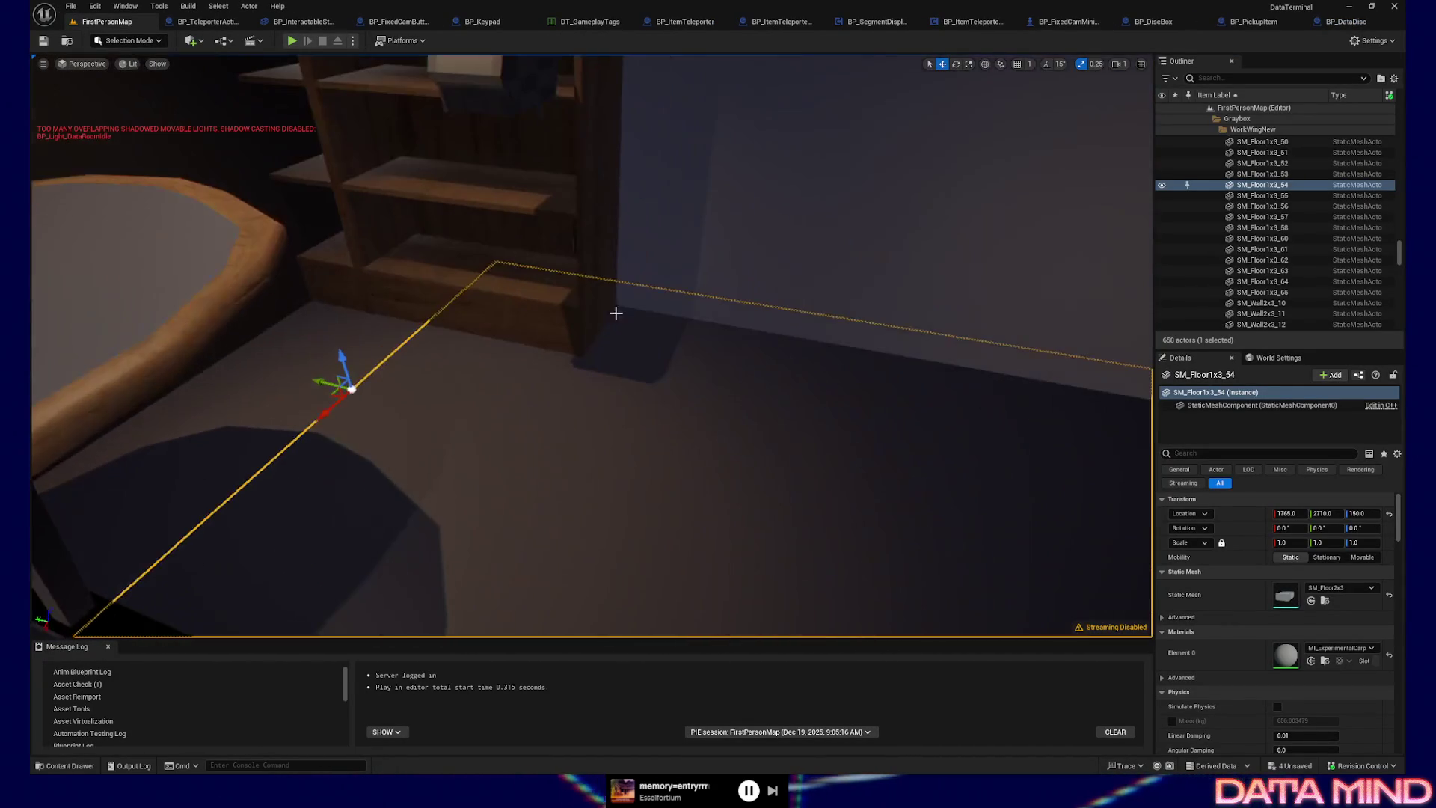
pyautogui.rightClick(792, 500)
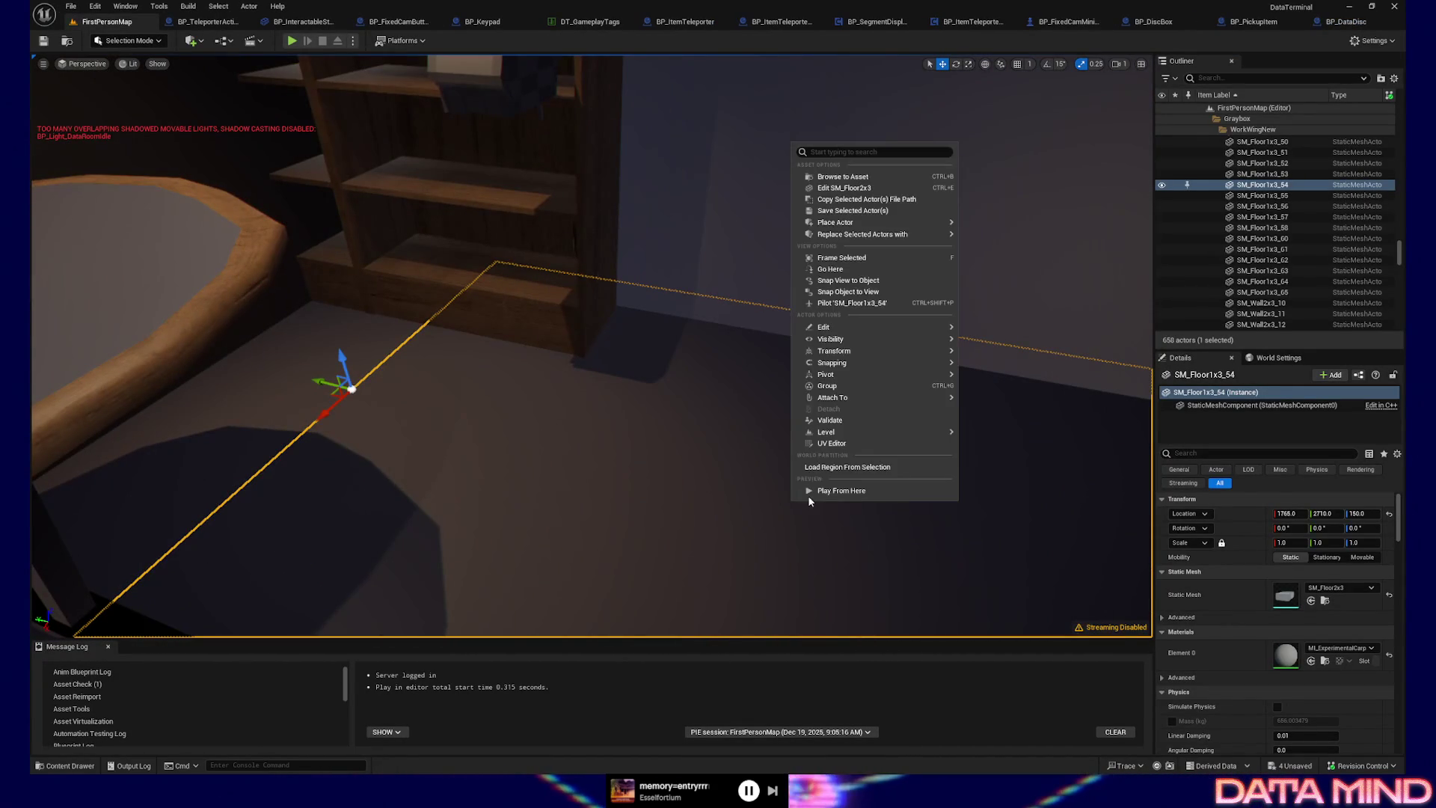
pyautogui.click(808, 495)
# - Walk around the desk room toward the star windows, then quit back to the editor
pyautogui.click(647, 403)
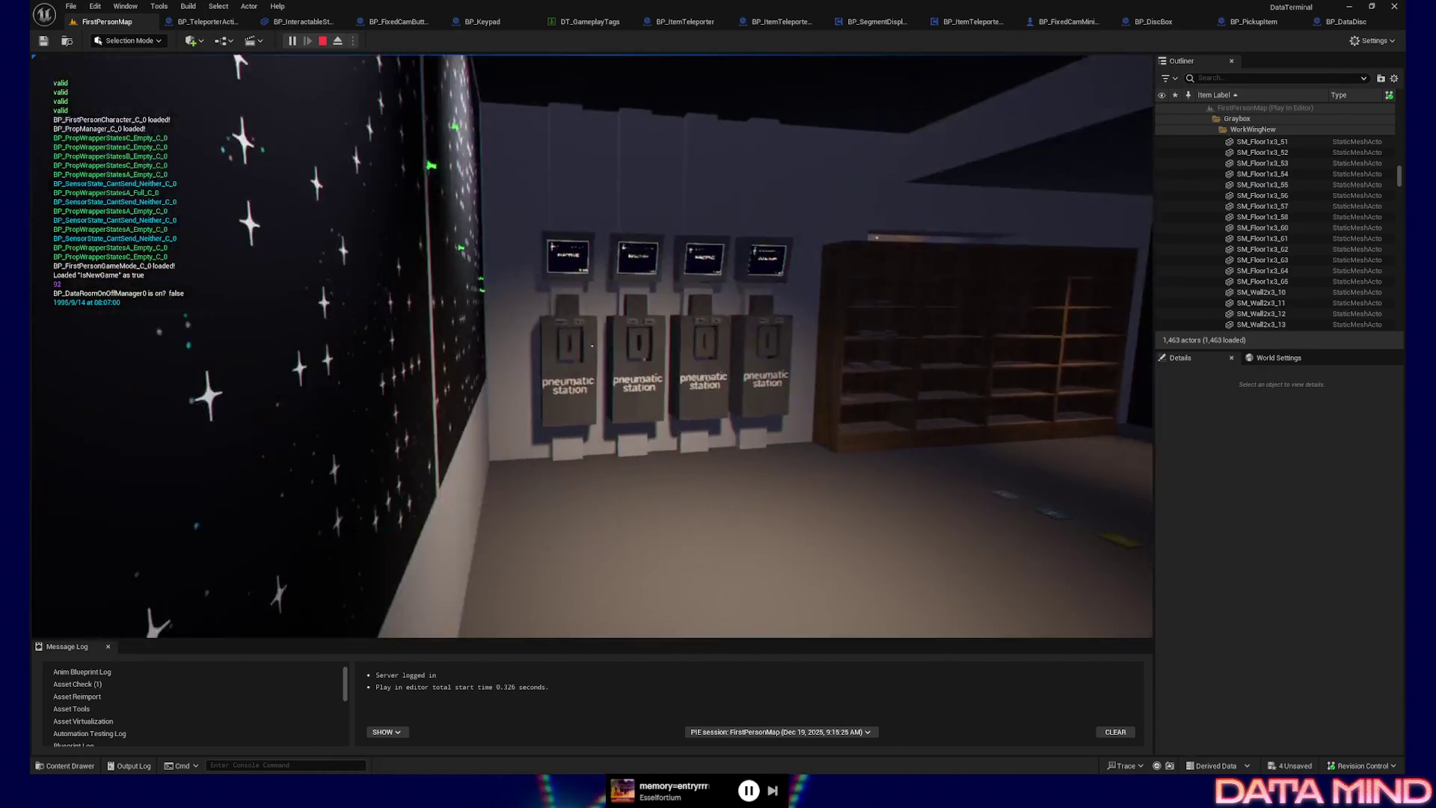
pyautogui.press('Escape')
pyautogui.press('Escape')
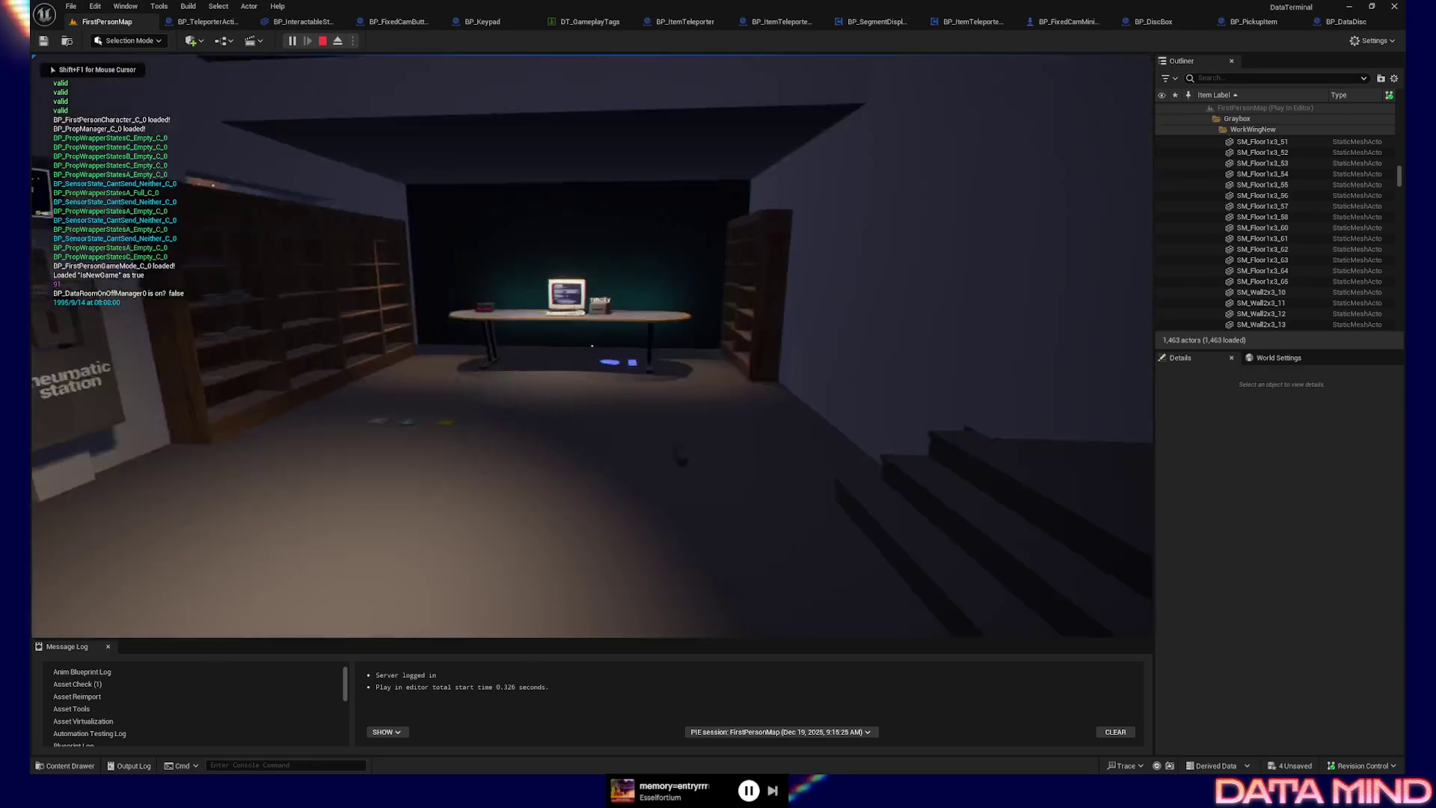
pyautogui.press('w')
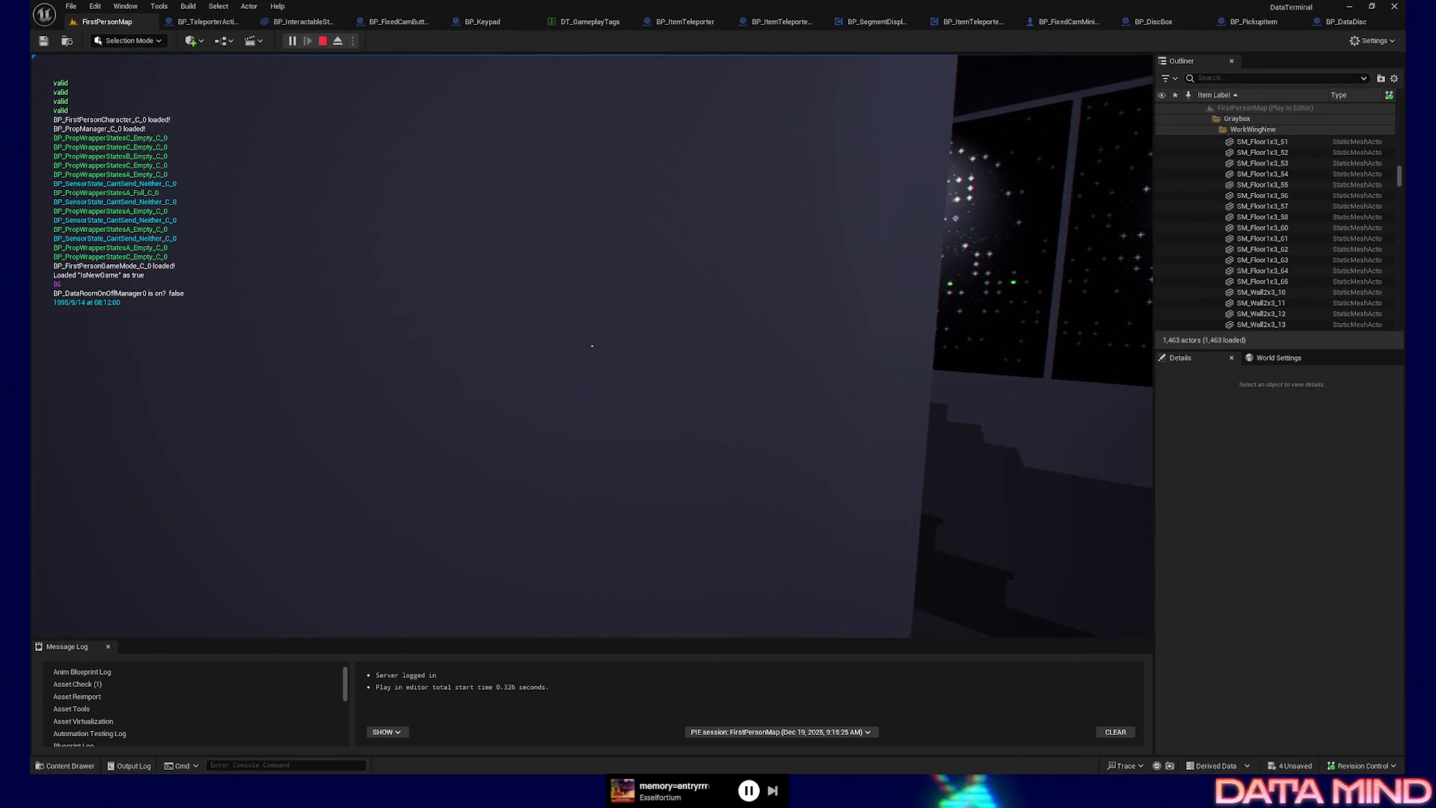
pyautogui.press('w')
pyautogui.press('w')
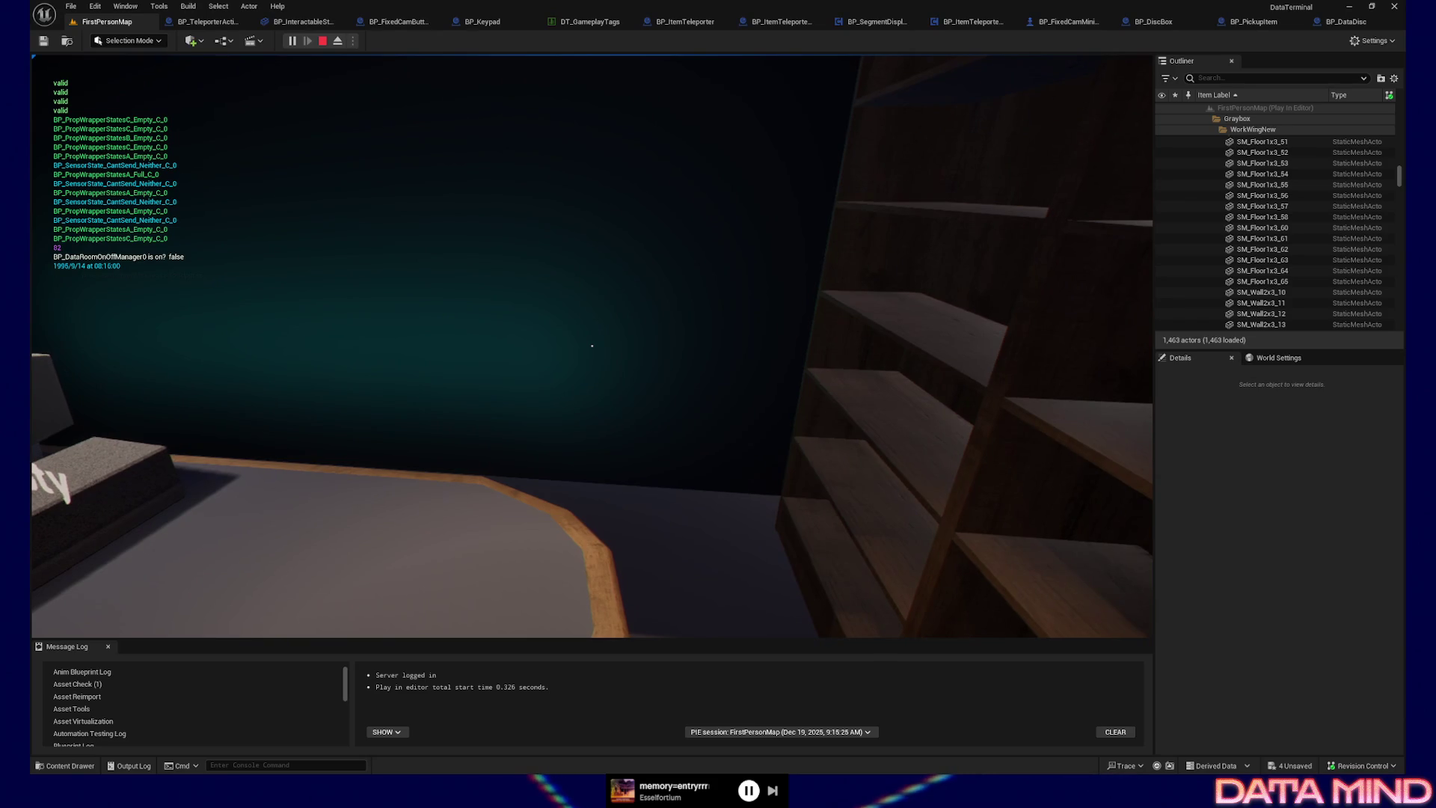
pyautogui.press('w')
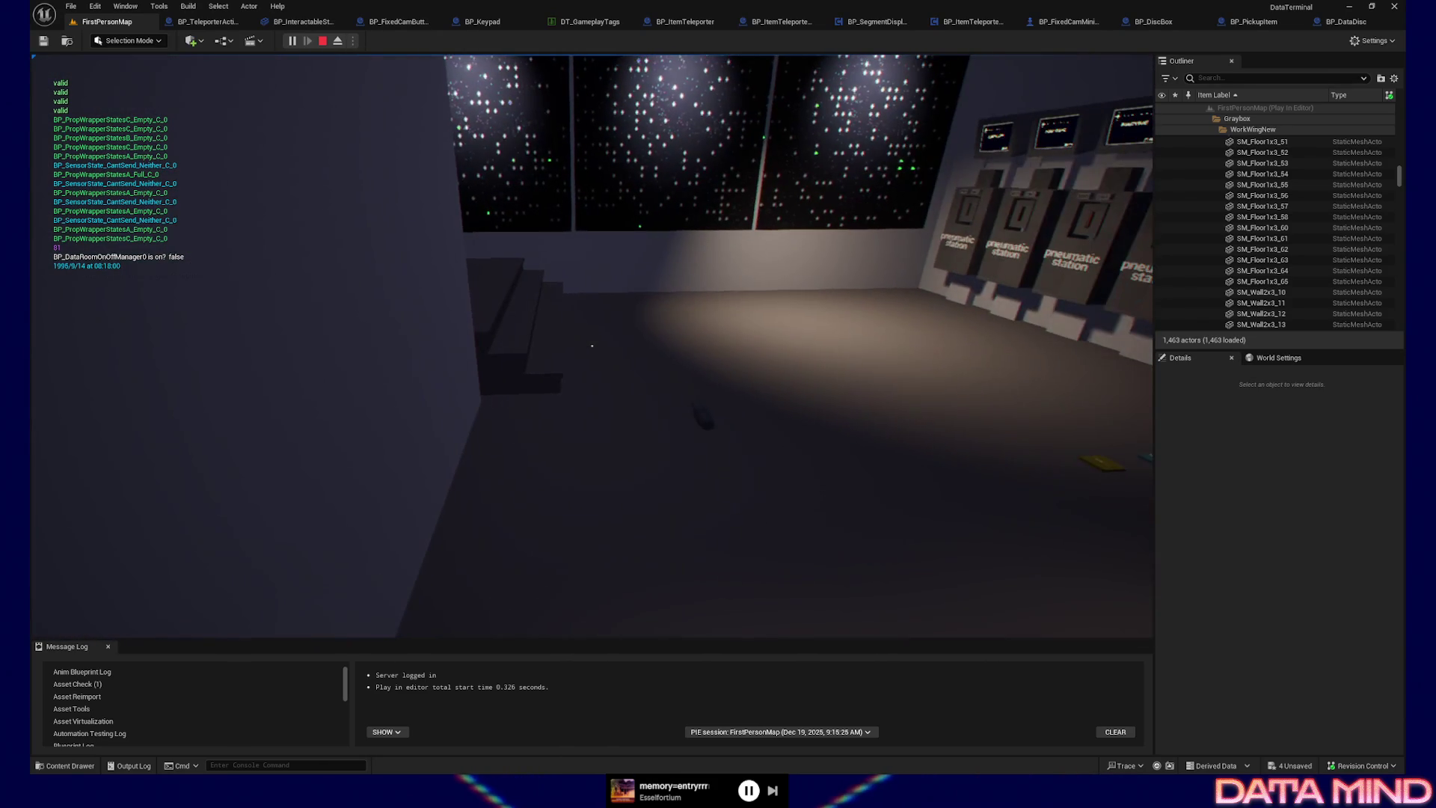
pyautogui.press('w')
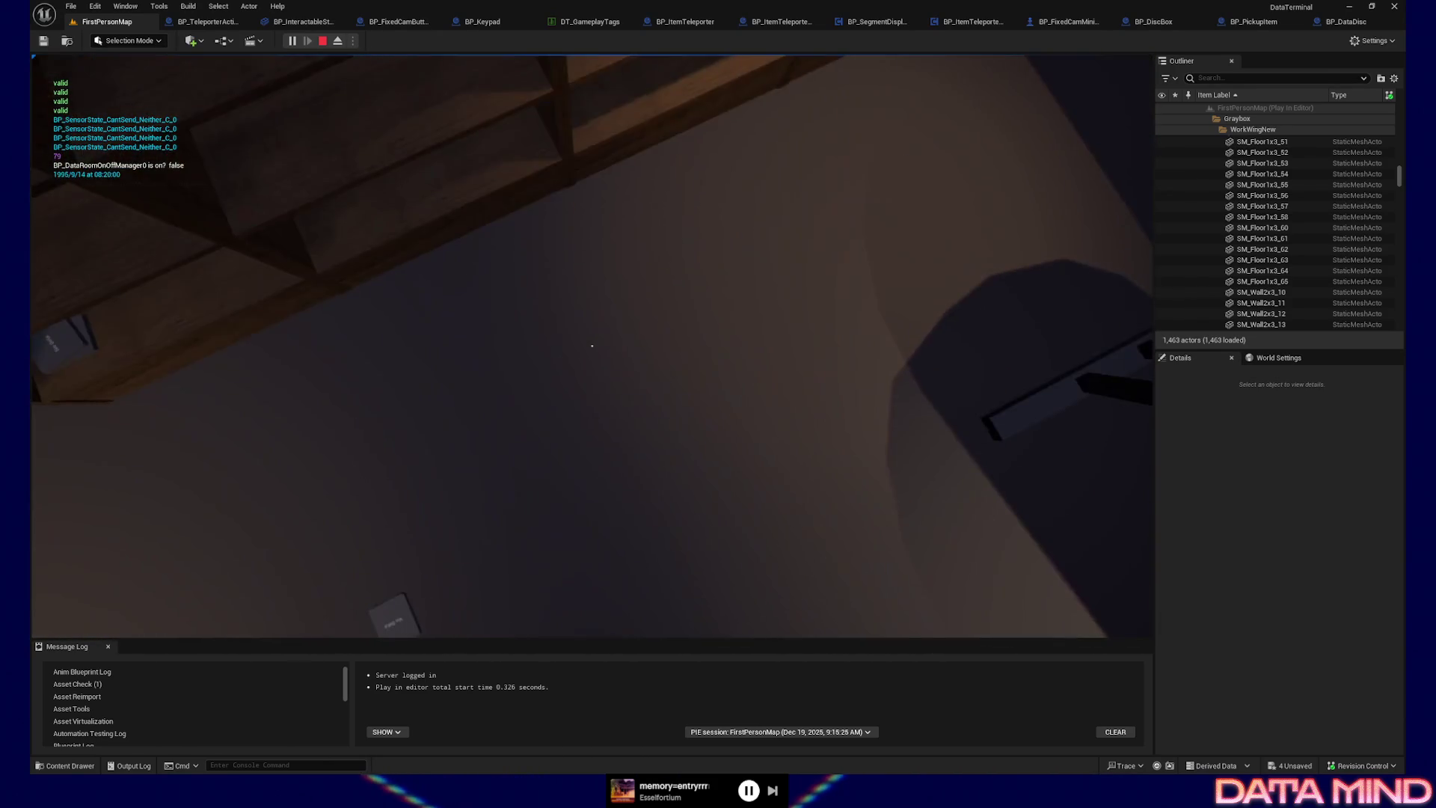
pyautogui.press('w')
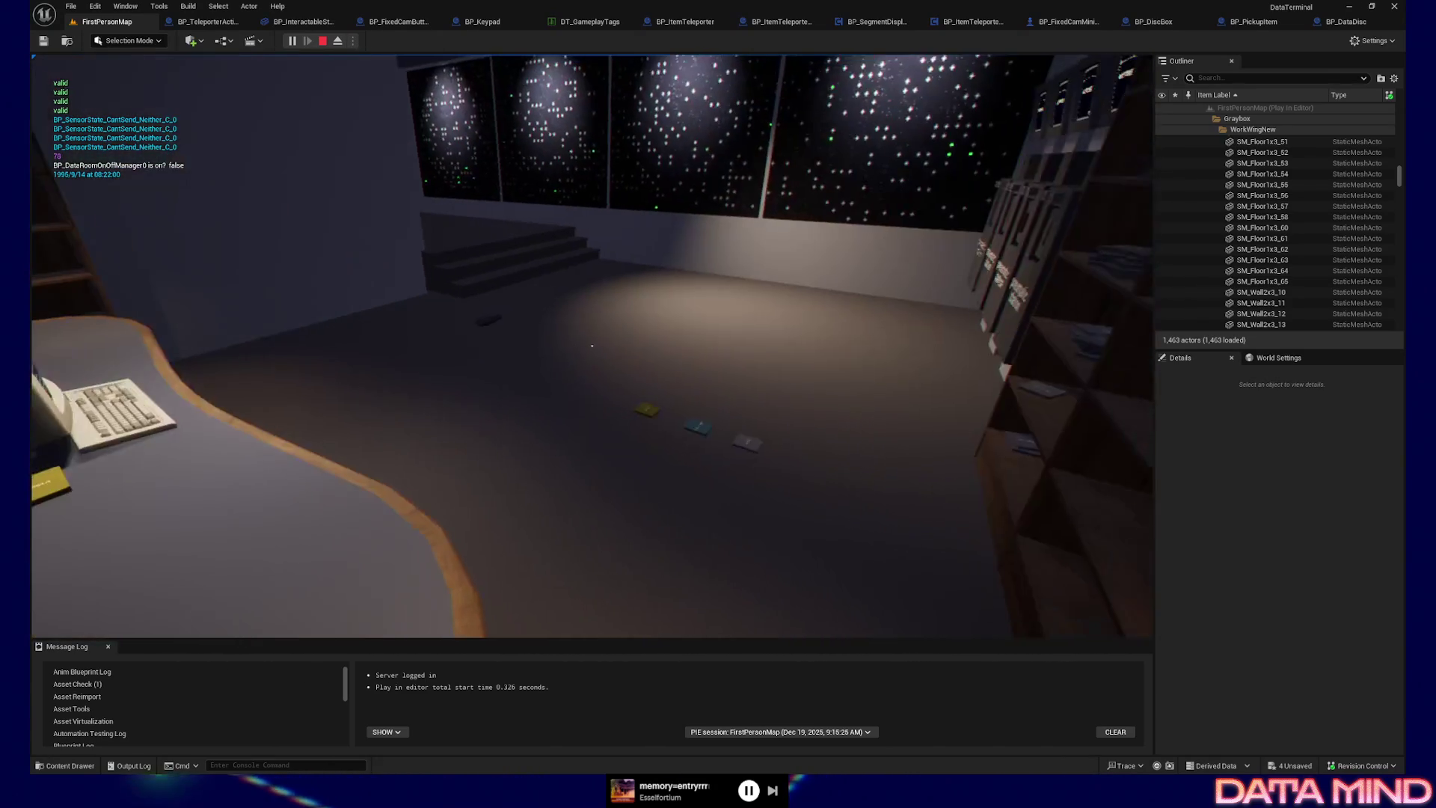
pyautogui.press('Escape')
pyautogui.click(592, 517)
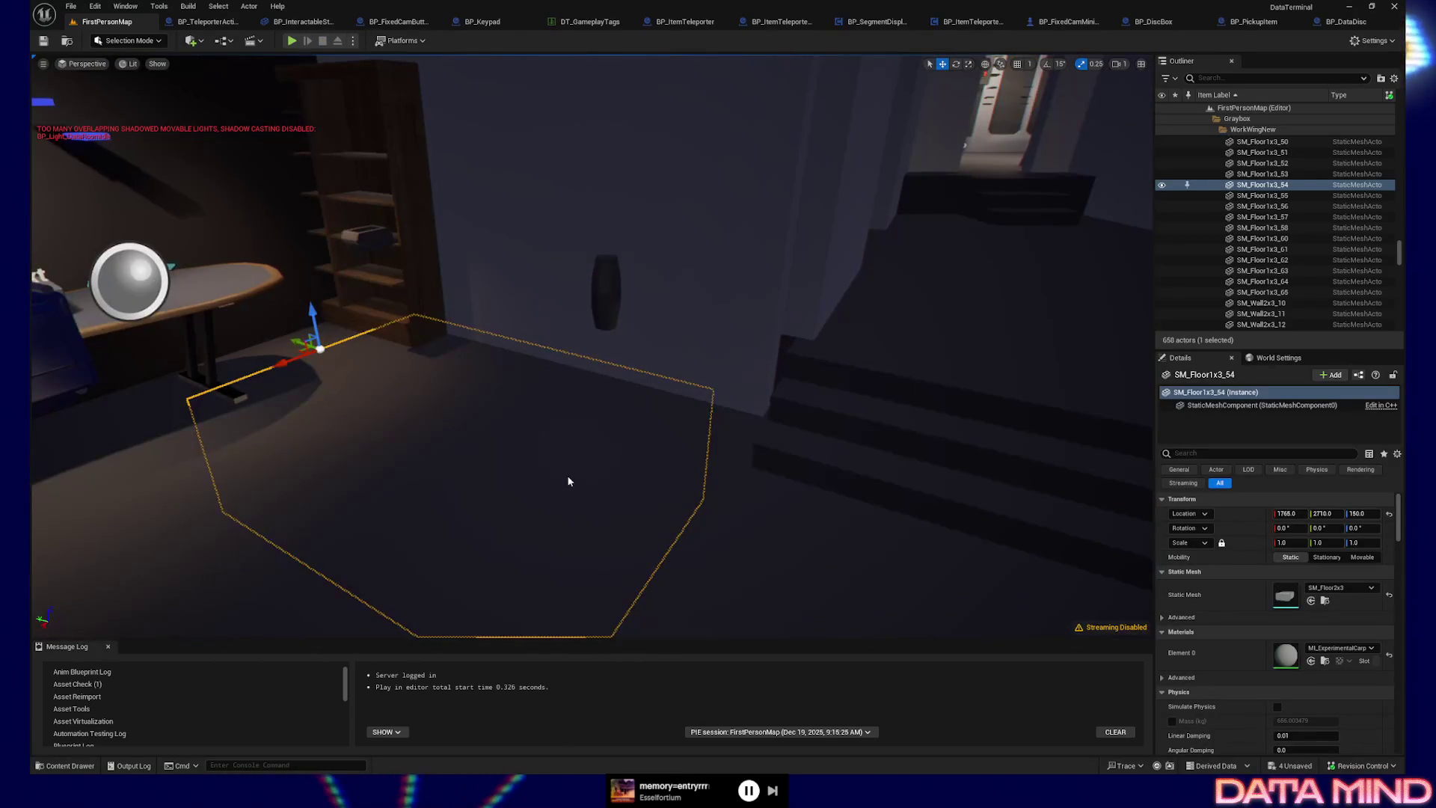
pyautogui.rightClick(571, 481)
pyautogui.click(603, 465)
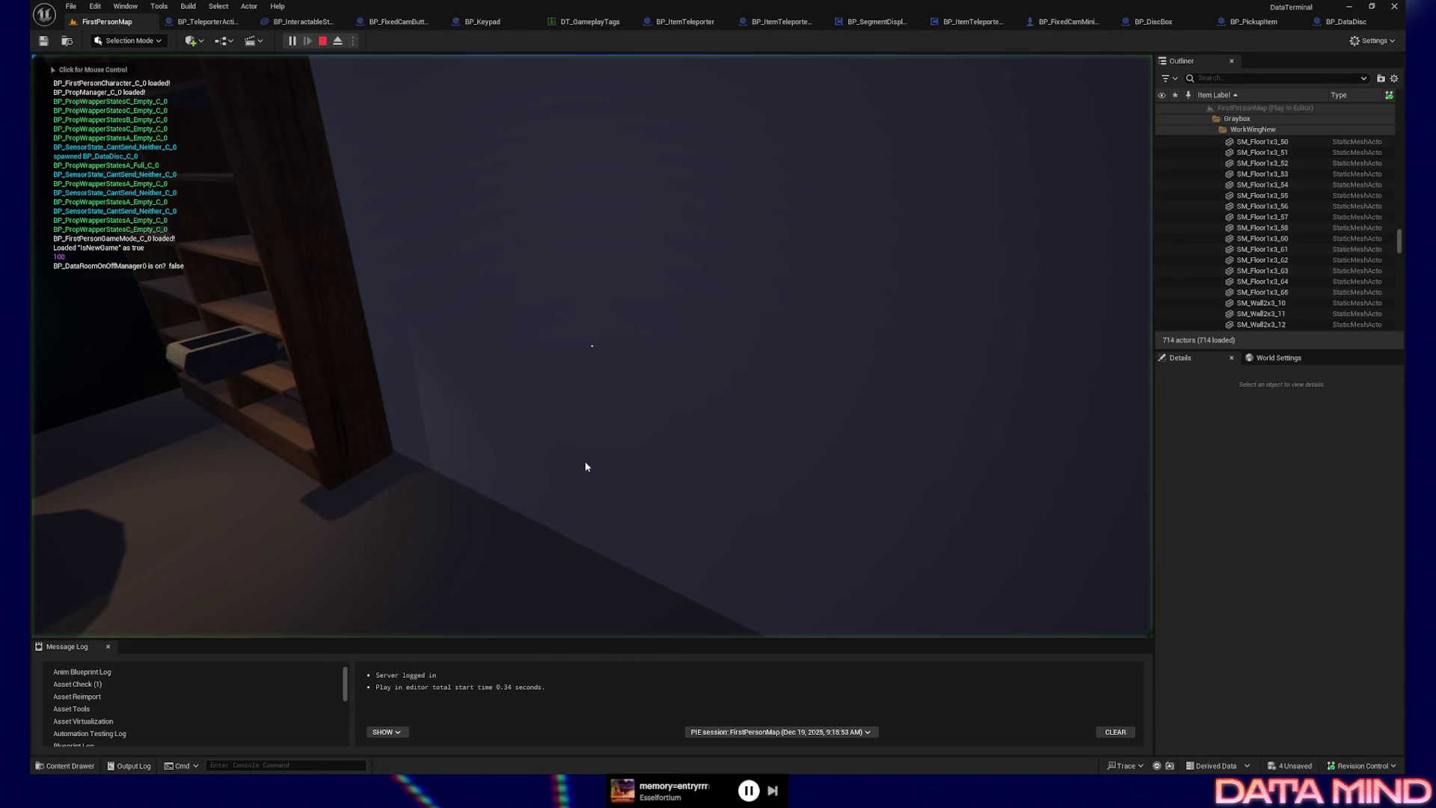
pyautogui.click(586, 466)
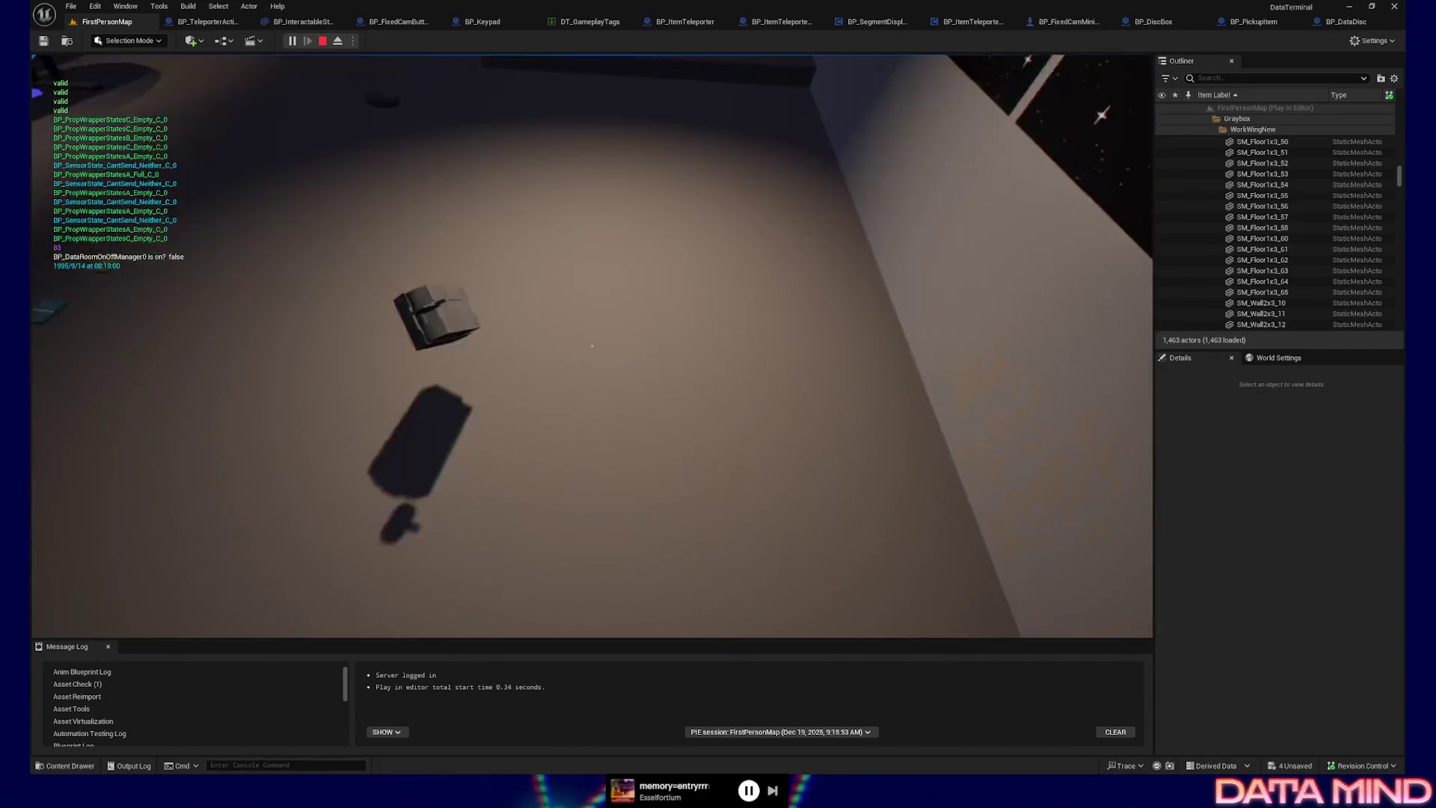
pyautogui.press('w')
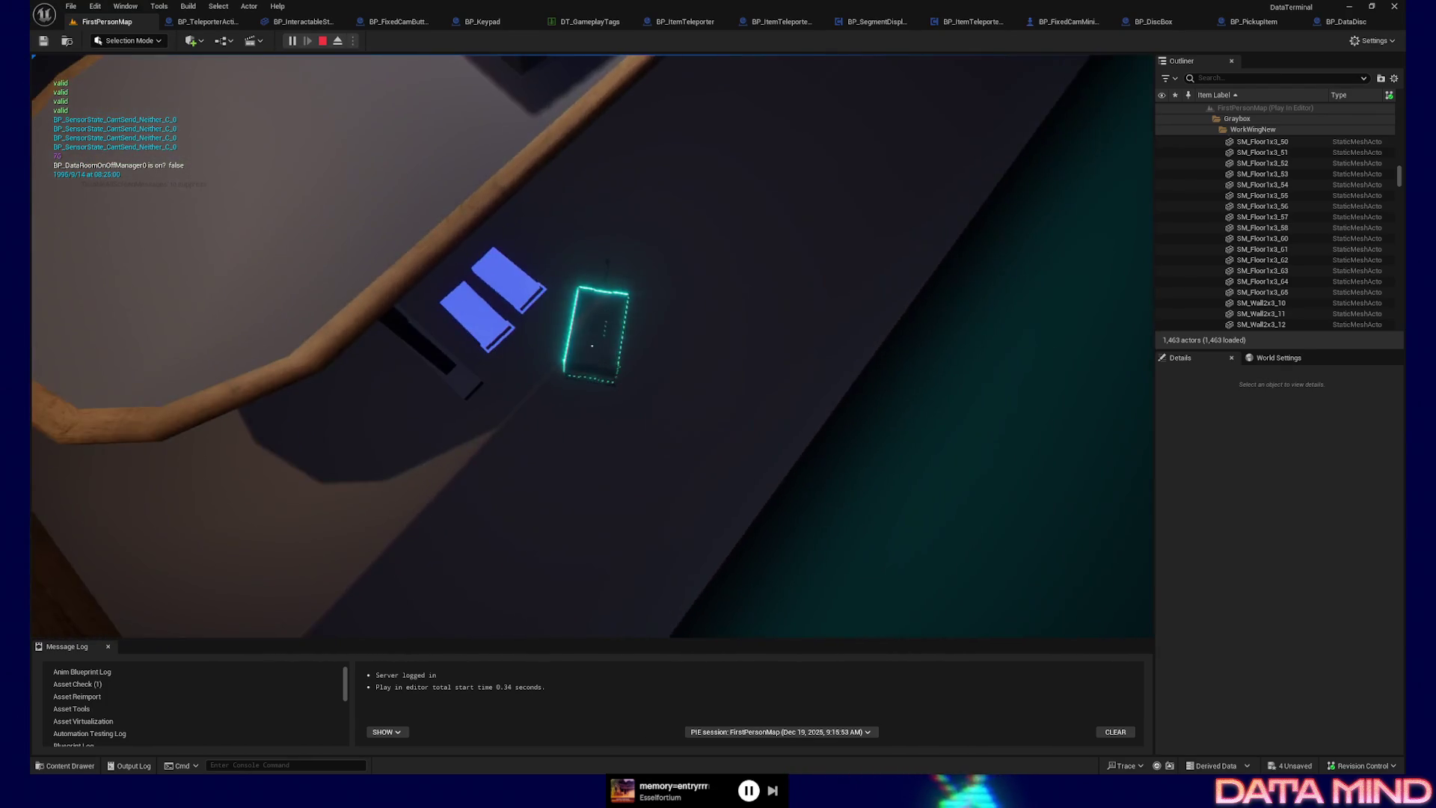
pyautogui.press('Escape')
pyautogui.click(592, 517)
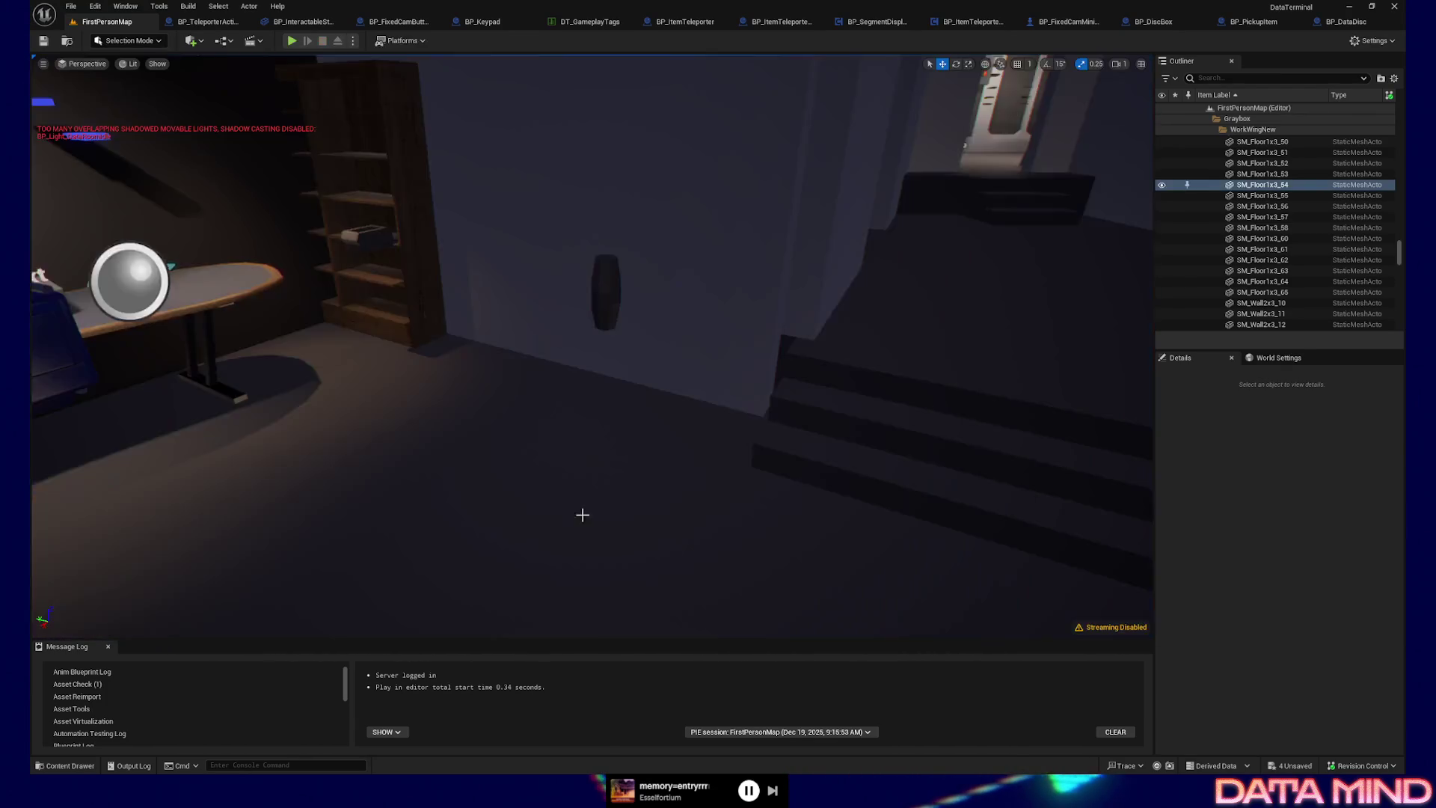